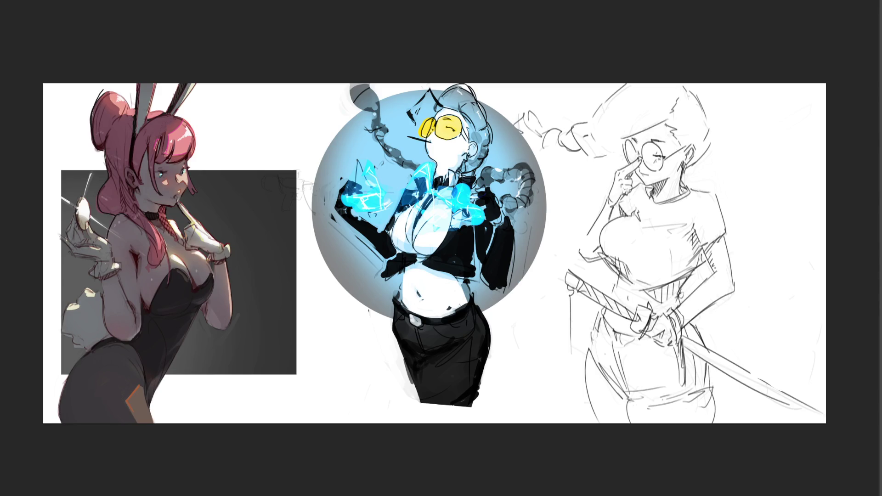
Step: Repaint the centre circle in turn yellow, magenta, orange and grey-green with a large brush
mouse_move(505, 275)
mouse_down()
mouse_move(460, 184)
mouse_move(379, 372)
mouse_up()
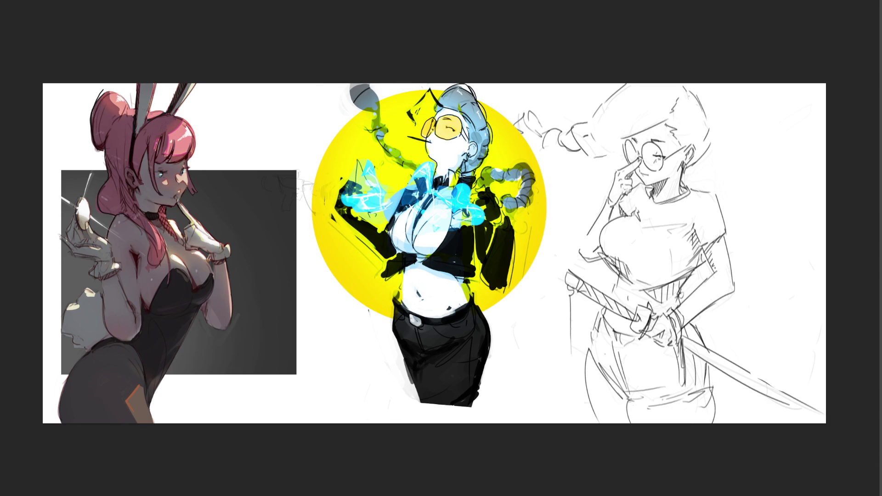
mouse_move(518, 138)
mouse_down()
mouse_move(459, 106)
mouse_move(331, 206)
mouse_move(367, 275)
mouse_move(532, 195)
mouse_move(519, 266)
mouse_up()
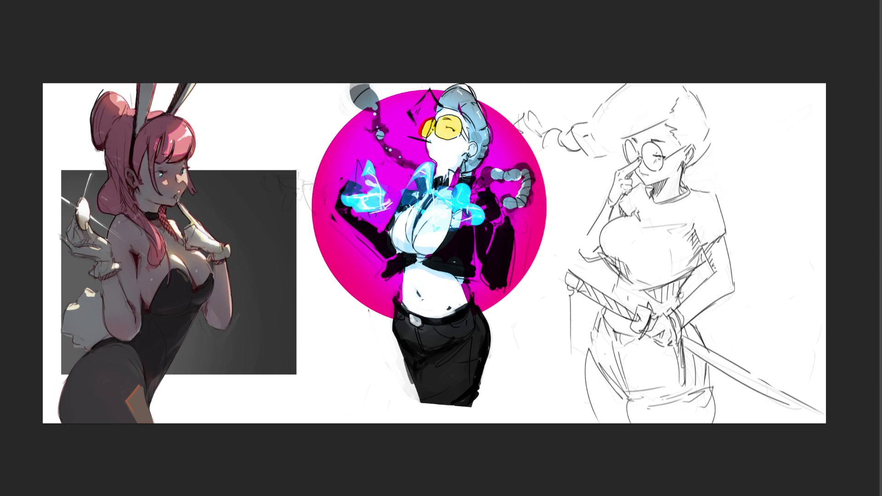
mouse_move(528, 207)
mouse_down()
mouse_move(514, 138)
mouse_move(349, 202)
mouse_move(358, 266)
mouse_move(555, 202)
mouse_up()
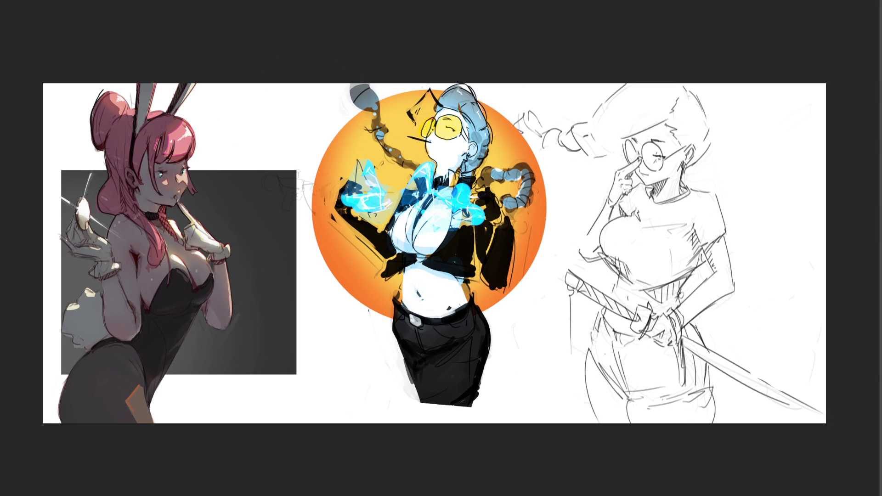
mouse_move(528, 138)
mouse_down()
mouse_move(349, 198)
mouse_move(368, 285)
mouse_move(418, 105)
mouse_up()
drag(496, 289, 551, 299)
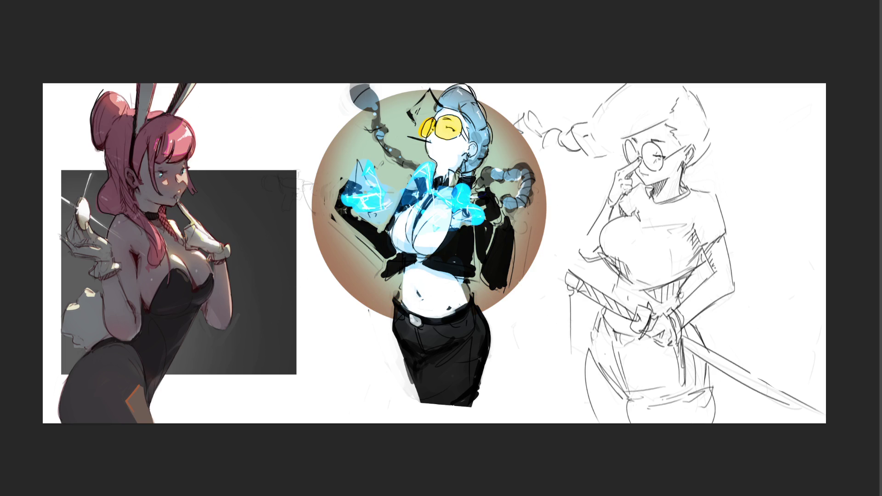
Step: Undo the grey-green repaint, then redo until the orange circle returns
key(ctrl+z)
key(ctrl+z)
key(ctrl+z)
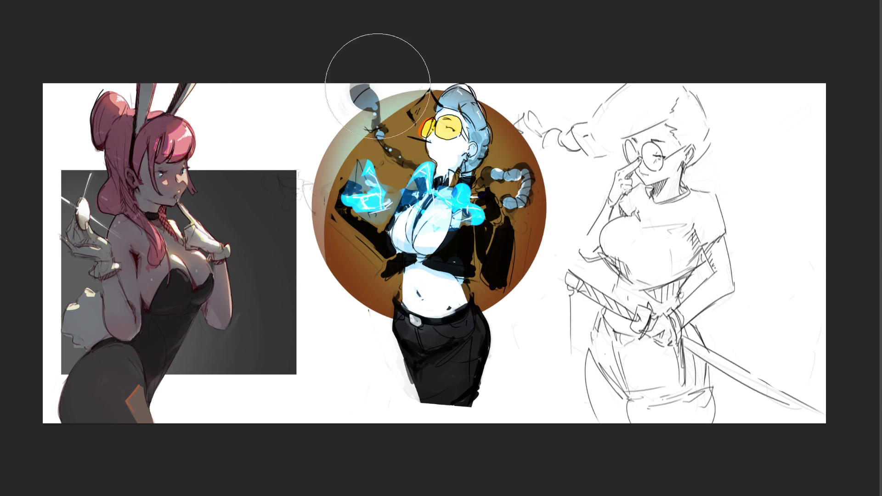
key(ctrl+z)
key(ctrl+z)
key(ctrl+z)
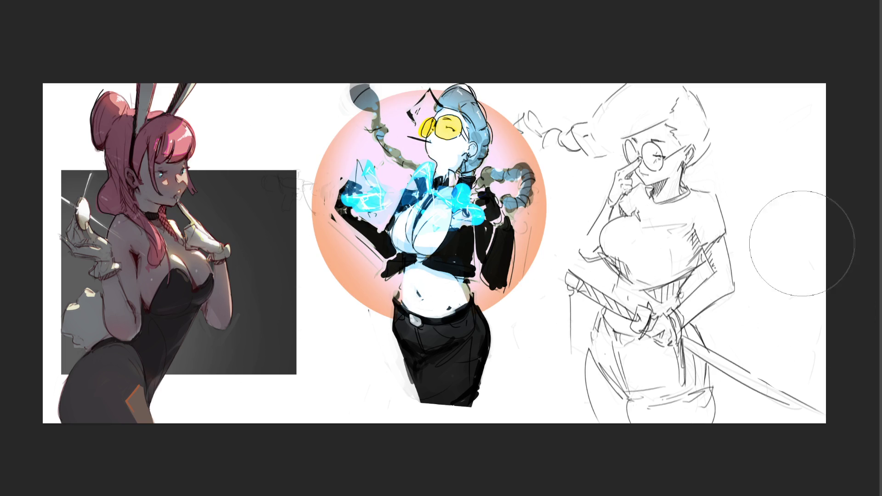
key(ctrl+shift+z)
key(ctrl+shift+z)
key(ctrl+shift+z)
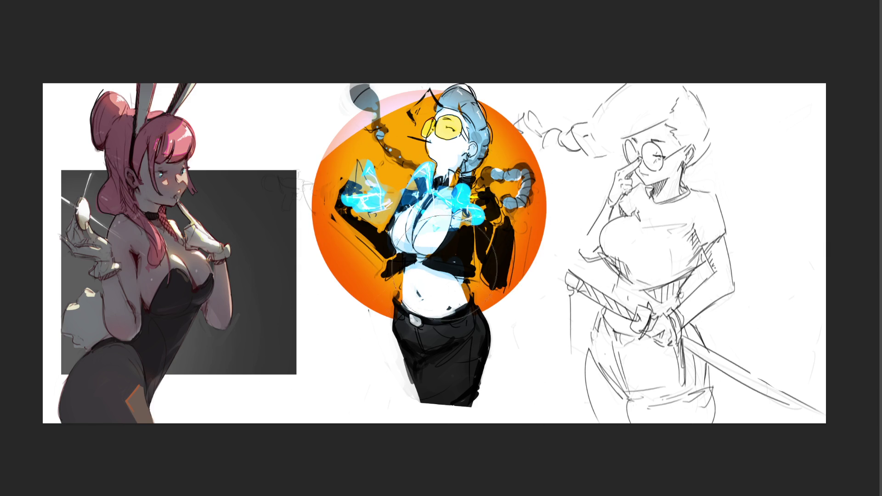
key(ctrl+shift+z)
key(ctrl+shift+z)
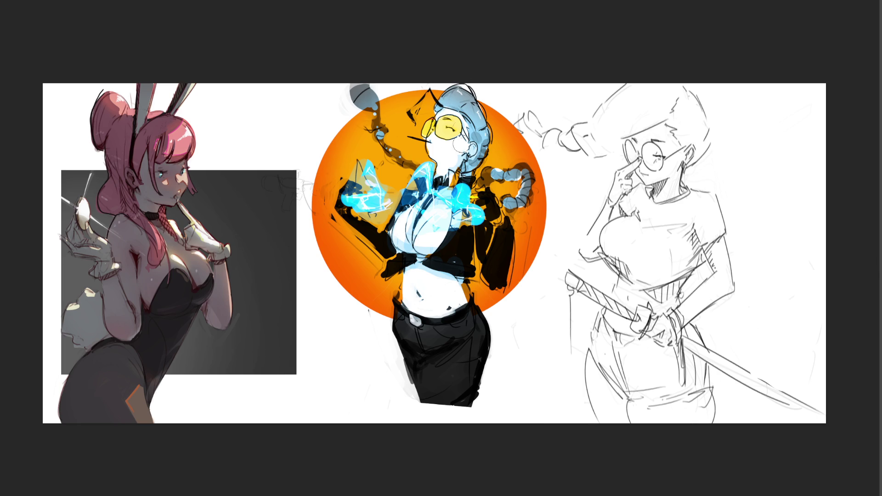
Step: Paint blue shadow under the chin and white highlights over the black jacket and arm
mouse_move(436, 151)
mouse_down()
mouse_move(444, 184)
mouse_move(452, 156)
mouse_move(459, 179)
mouse_move(470, 179)
mouse_up()
mouse_move(467, 215)
mouse_down()
mouse_move(487, 207)
mouse_move(492, 247)
mouse_move(493, 218)
mouse_move(438, 246)
mouse_move(390, 250)
mouse_move(436, 252)
mouse_move(456, 266)
mouse_up()
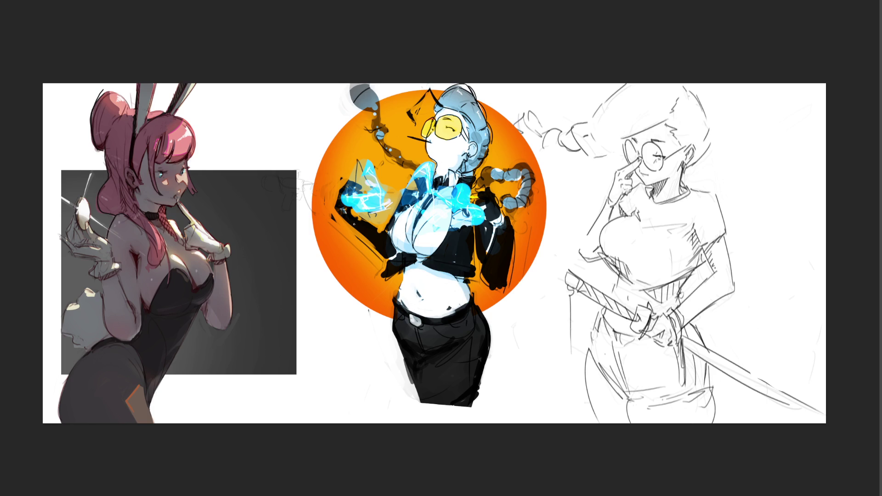
drag(352, 216, 358, 209)
mouse_move(480, 272)
mouse_down()
mouse_move(516, 249)
mouse_move(486, 289)
mouse_up()
mouse_move(518, 228)
mouse_down()
mouse_move(509, 221)
mouse_move(501, 271)
mouse_move(482, 276)
mouse_move(492, 286)
mouse_up()
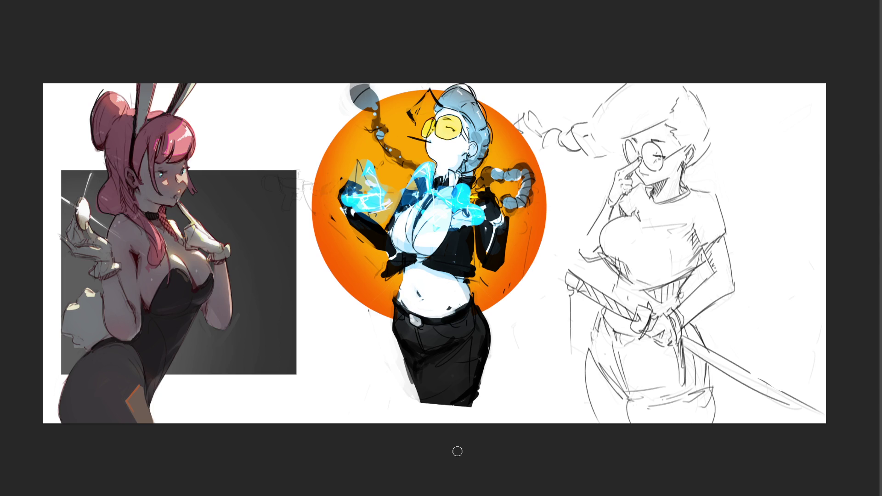
Step: Lighten the left arm beside the torso, undo the unwanted dark strokes, and zoom in
mouse_move(353, 224)
mouse_down()
mouse_move(366, 241)
mouse_move(389, 236)
mouse_up()
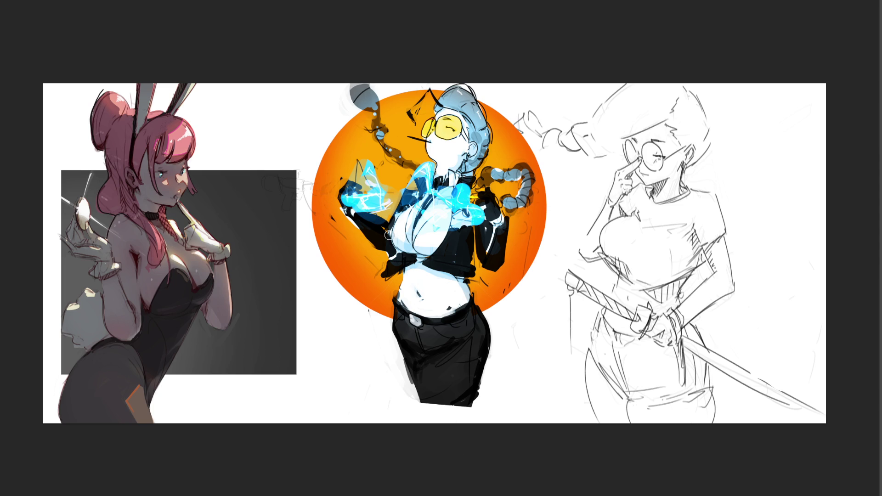
mouse_move(385, 236)
mouse_down()
mouse_move(379, 250)
mouse_move(416, 198)
mouse_up()
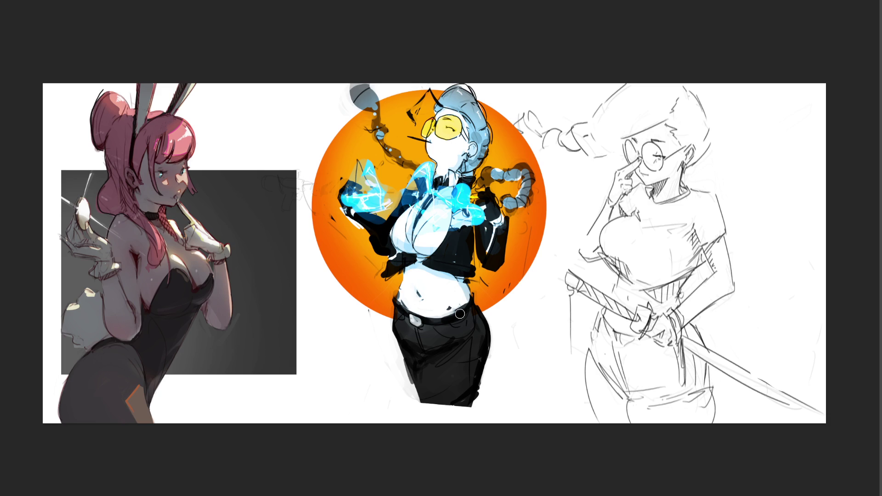
key(ctrl+z)
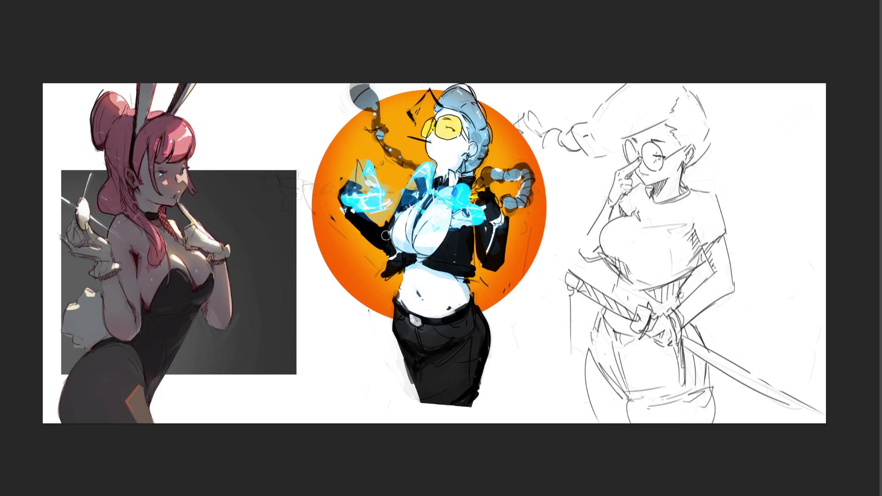
drag(348, 217, 385, 247)
key(ctrl+z)
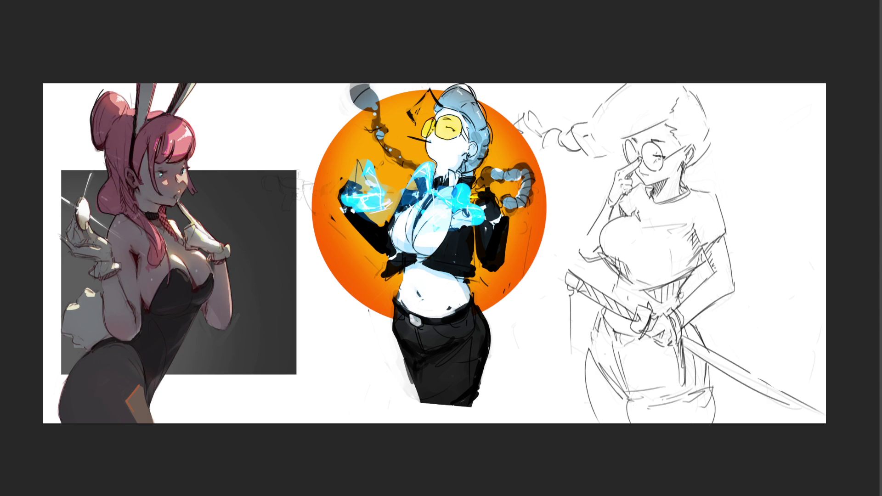
key(ctrl+plus)
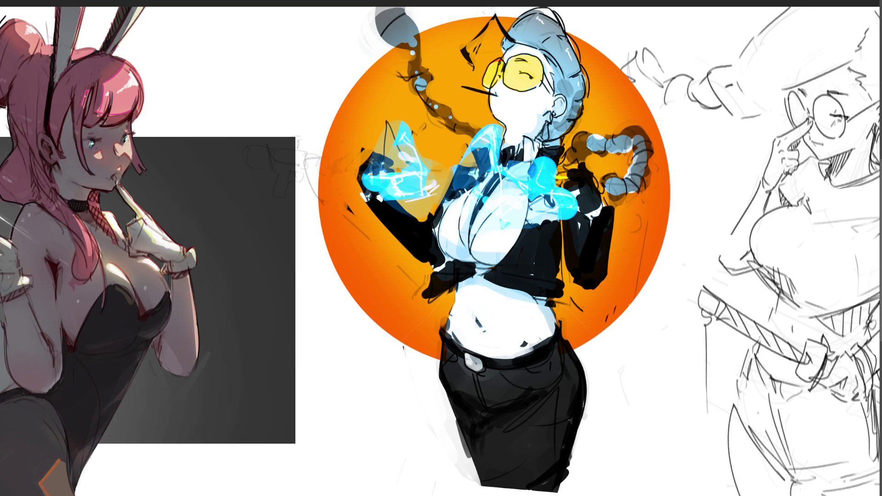
Step: Repaint the centre figure's hair purple with darker shading near the ear, lightening the waist band
mouse_move(532, 27)
mouse_down()
mouse_move(523, 42)
mouse_move(549, 35)
mouse_move(565, 110)
mouse_move(551, 137)
mouse_move(519, 74)
mouse_move(533, 79)
mouse_move(523, 147)
mouse_up()
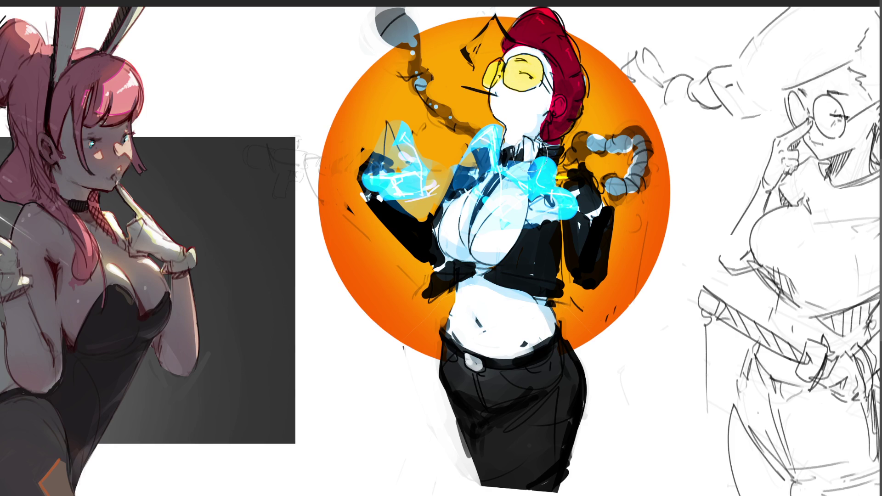
drag(523, 301, 528, 289)
mouse_move(565, 101)
mouse_down()
mouse_move(533, 32)
mouse_move(564, 159)
mouse_up()
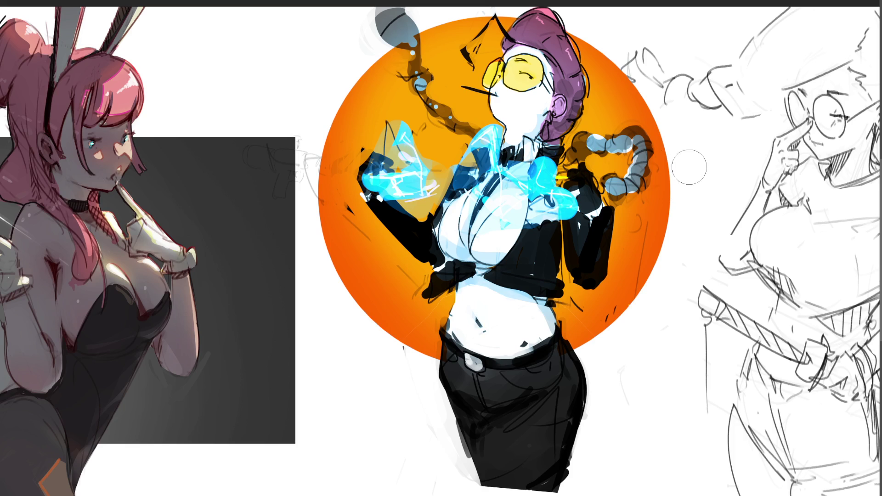
mouse_move(543, 94)
mouse_down()
mouse_move(541, 109)
mouse_move(554, 107)
mouse_up()
Step: With a smaller brush, paint the right and top grey braid tips purple and dab pink cheek blush
key(bracketleft)
key(bracketleft)
key(bracketleft)
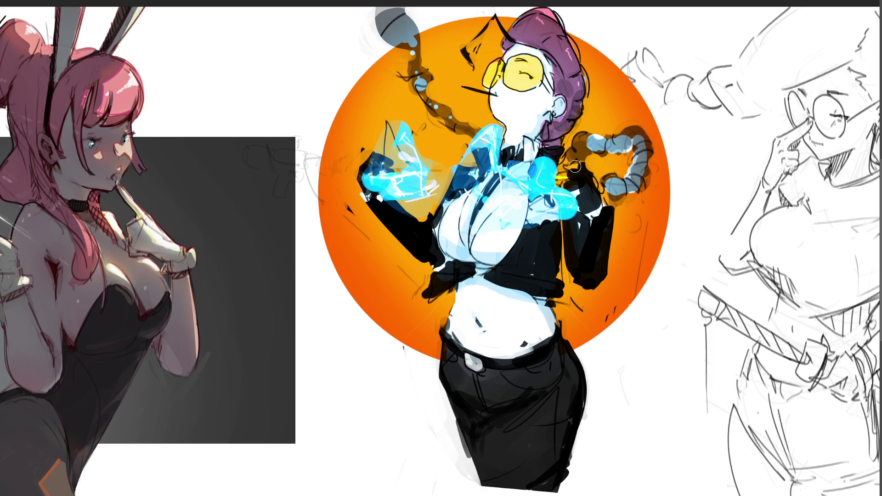
mouse_move(587, 145)
mouse_down()
mouse_move(633, 140)
mouse_move(636, 172)
mouse_move(615, 186)
mouse_up()
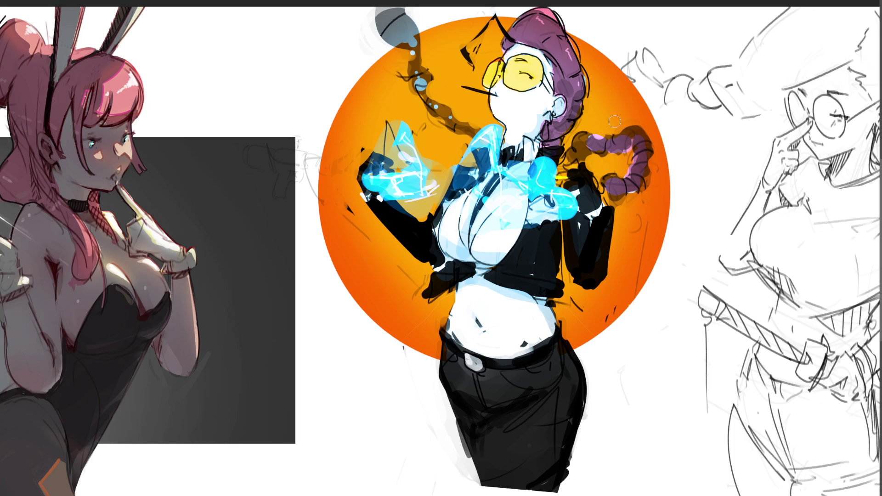
mouse_move(415, 63)
mouse_down()
mouse_move(392, 18)
mouse_move(381, 37)
mouse_move(393, 12)
mouse_up()
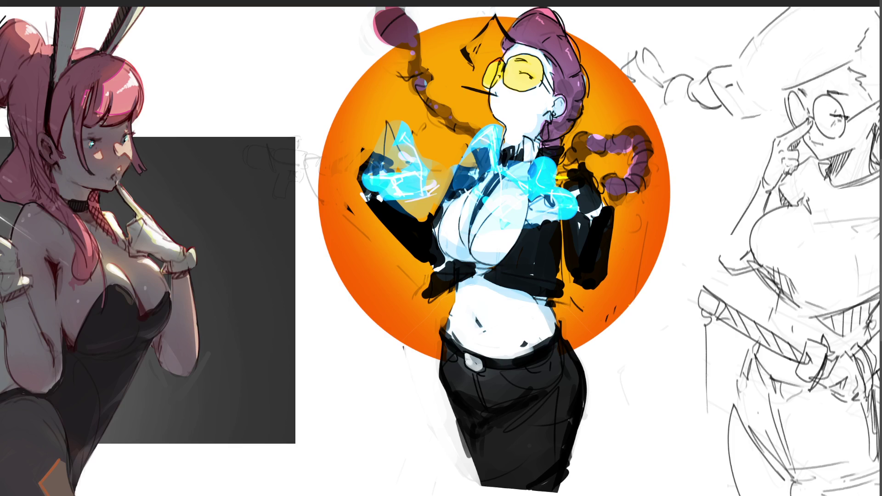
click(536, 97)
click(515, 99)
Step: Blend the cheek blush and add soft pink shading to the lower face, upper chest and belly
mouse_move(516, 86)
mouse_down()
mouse_move(510, 96)
mouse_move(538, 108)
mouse_up()
mouse_move(512, 50)
mouse_down()
mouse_move(500, 106)
mouse_move(524, 115)
mouse_move(530, 62)
mouse_move(544, 112)
mouse_move(558, 105)
mouse_up()
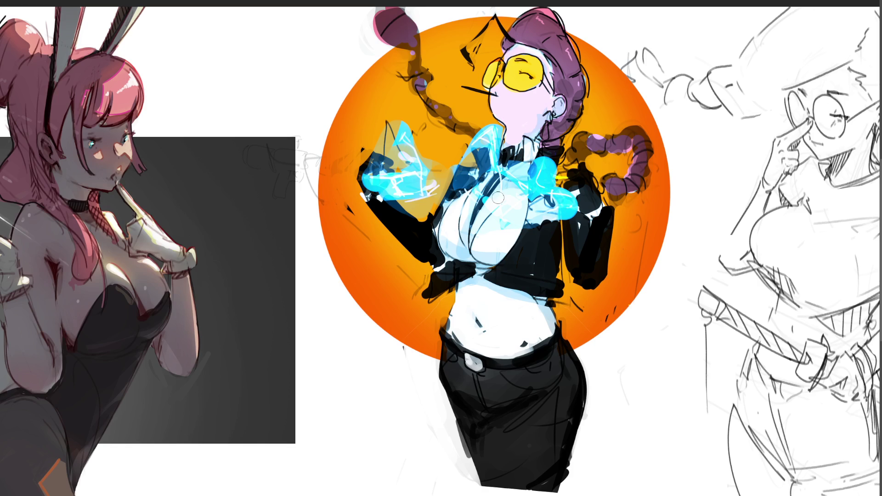
mouse_move(483, 215)
mouse_down()
mouse_move(509, 191)
mouse_move(478, 193)
mouse_up()
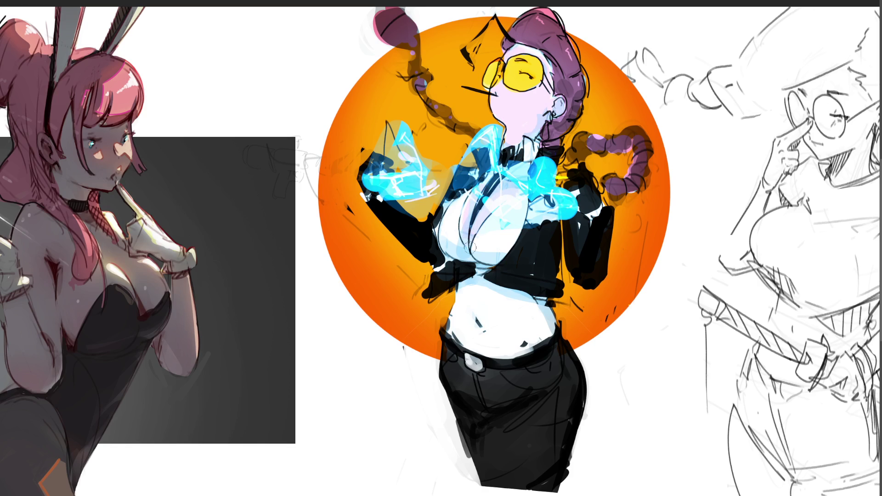
mouse_move(492, 293)
mouse_down()
mouse_move(464, 296)
mouse_move(478, 347)
mouse_move(473, 298)
mouse_move(519, 338)
mouse_move(537, 317)
mouse_move(523, 334)
mouse_move(484, 344)
mouse_move(487, 285)
mouse_move(473, 287)
mouse_move(526, 342)
mouse_up()
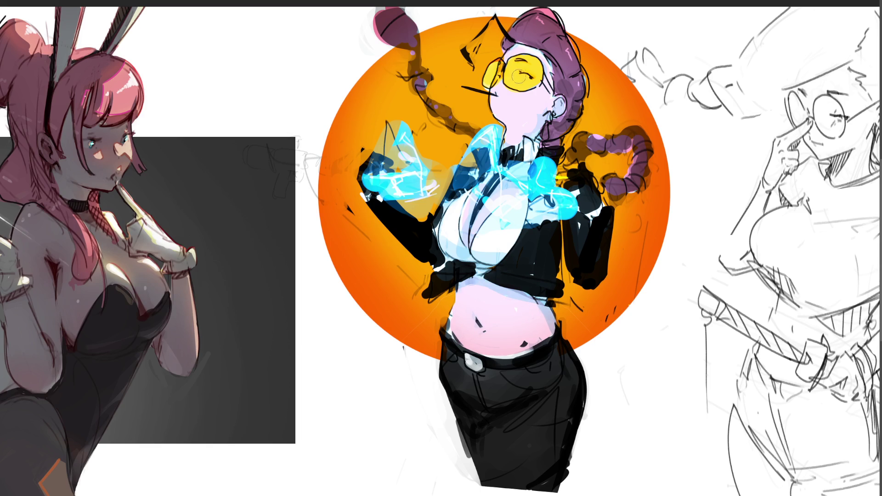
mouse_move(495, 306)
mouse_down()
mouse_move(478, 336)
mouse_move(523, 331)
mouse_up()
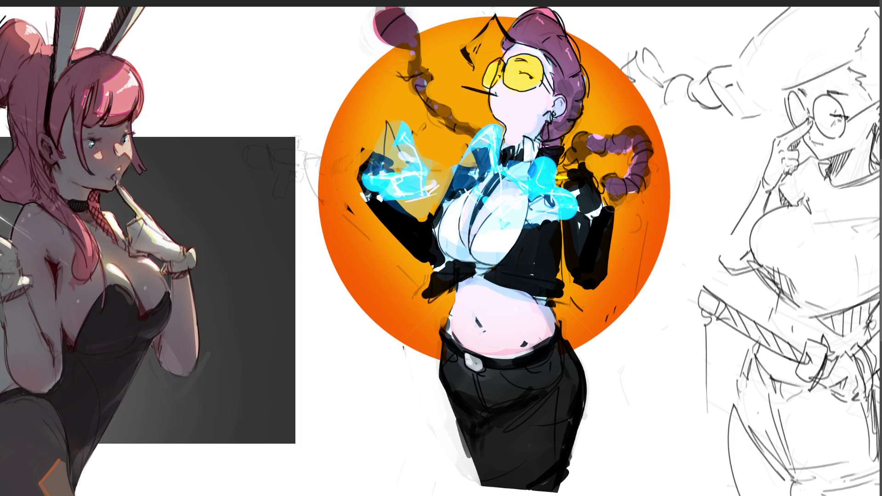
click(610, 208)
key(ctrl+0)
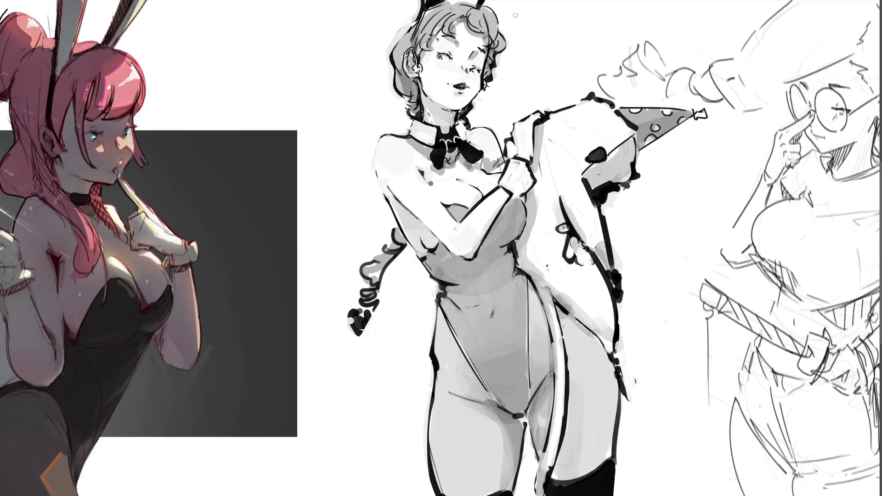
Step: Give the grey bunny grey cheek blush, white lip highlight, a winking right eye and lighter forehead
key(bracketright)
key(bracketright)
key(bracketright)
mouse_move(470, 39)
mouse_down()
mouse_move(441, 51)
mouse_move(436, 79)
mouse_move(454, 92)
mouse_move(466, 53)
mouse_move(460, 64)
mouse_move(457, 50)
mouse_move(441, 87)
mouse_move(486, 70)
mouse_up()
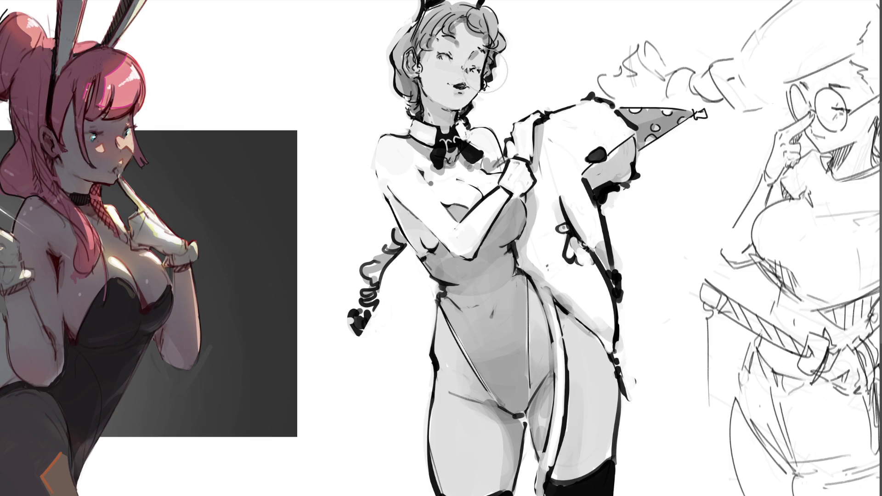
key(ctrl+z)
key(ctrl+z)
drag(455, 84, 462, 88)
mouse_move(438, 65)
mouse_down()
mouse_move(479, 87)
mouse_move(485, 79)
mouse_move(485, 92)
mouse_move(473, 74)
mouse_up()
drag(441, 44, 489, 64)
drag(459, 27, 464, 37)
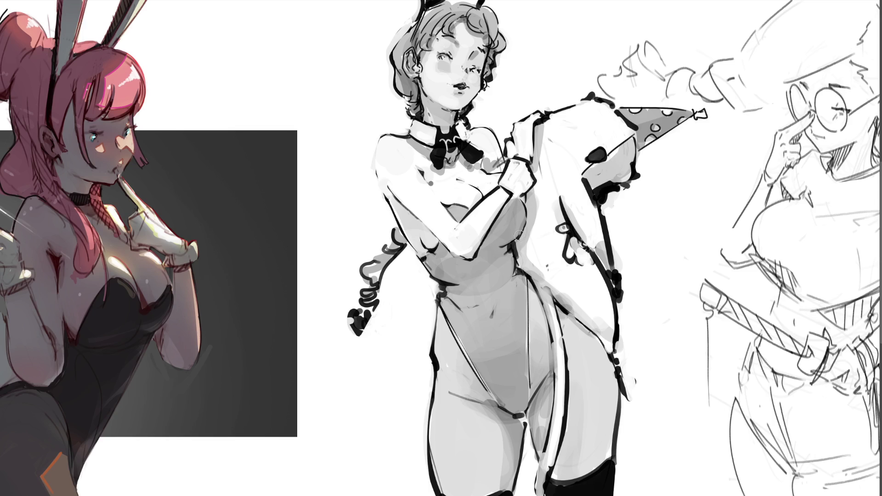
Step: Shade the shoulder, upper arm and gloved hand edge in soft grey
drag(384, 147, 399, 176)
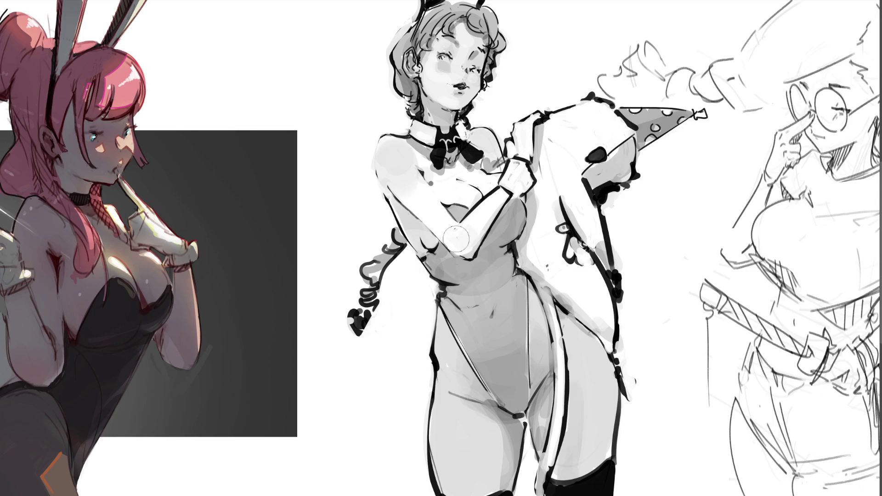
drag(460, 234, 464, 243)
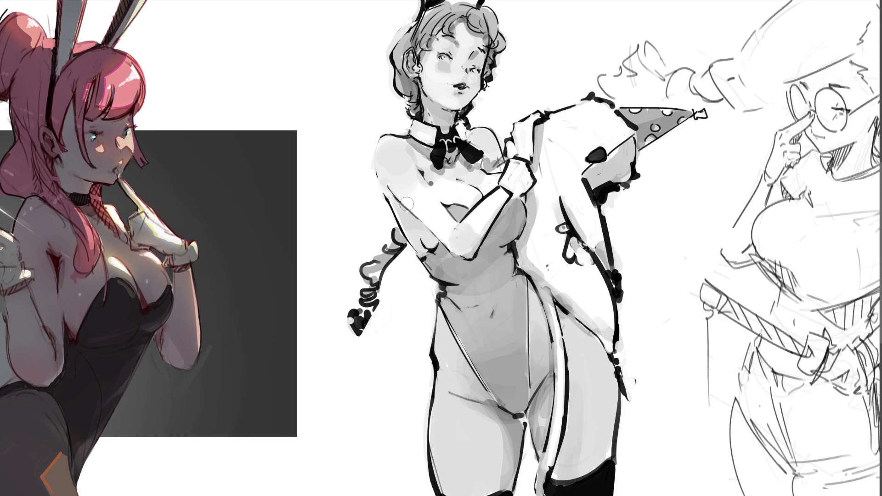
drag(398, 220, 430, 246)
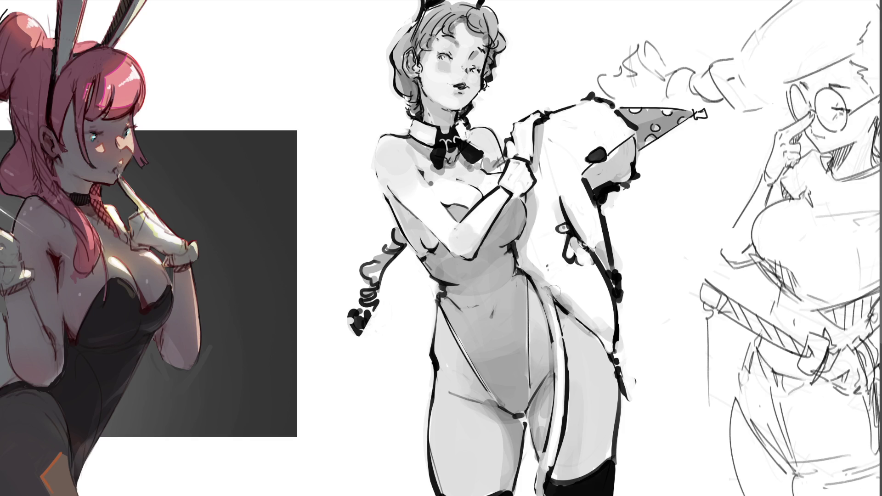
drag(535, 119, 528, 160)
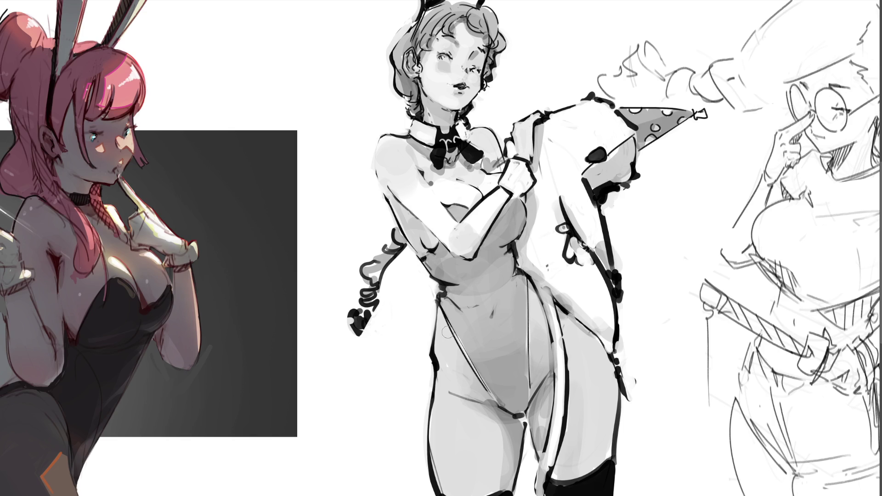
Step: Darken the chest, ribs and waist, then paint the bodysuit dark grey
drag(522, 205, 515, 215)
mouse_move(497, 245)
mouse_down()
mouse_move(482, 264)
mouse_move(441, 271)
mouse_move(432, 252)
mouse_move(515, 414)
mouse_move(521, 356)
mouse_move(509, 257)
mouse_move(463, 290)
mouse_move(491, 322)
mouse_move(485, 344)
mouse_move(505, 282)
mouse_up()
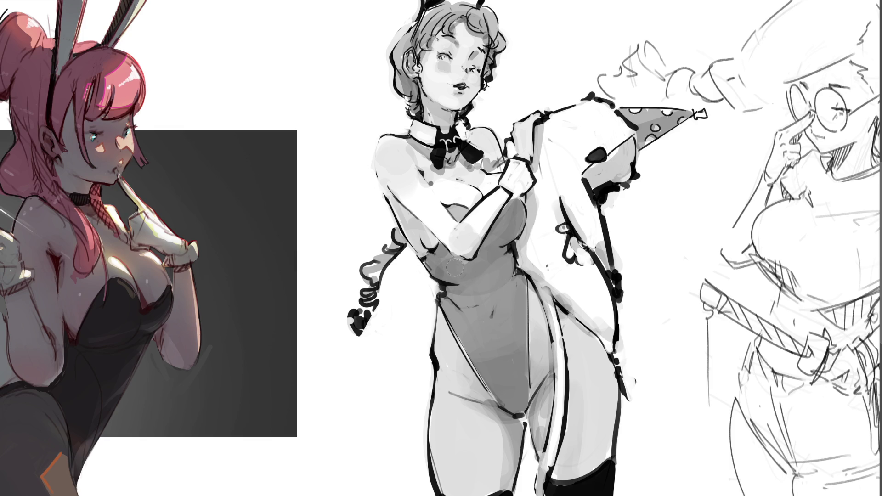
drag(455, 213, 461, 219)
mouse_move(515, 208)
mouse_down()
mouse_move(482, 248)
mouse_move(516, 214)
mouse_move(505, 250)
mouse_move(514, 283)
mouse_move(515, 407)
mouse_move(467, 338)
mouse_move(436, 257)
mouse_move(460, 272)
mouse_move(480, 266)
mouse_move(489, 363)
mouse_move(482, 285)
mouse_move(503, 278)
mouse_up()
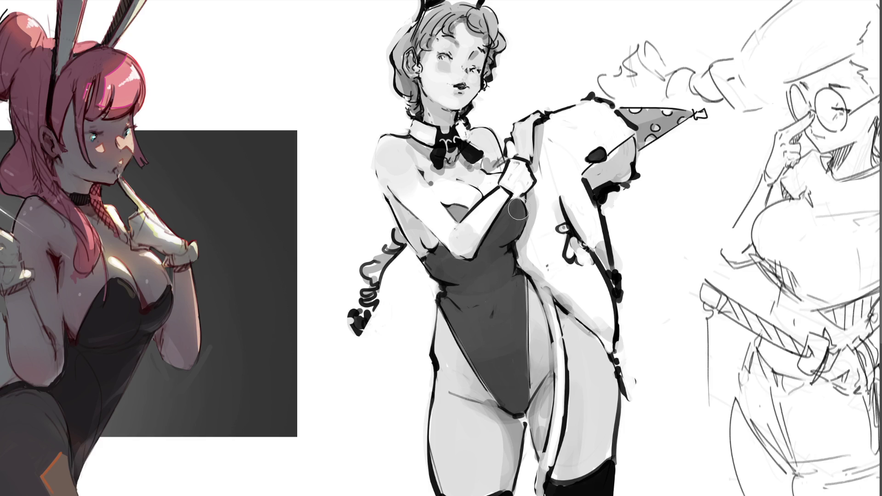
drag(518, 210, 519, 208)
Step: Extend dark grey along the bodysuit's chest curve, dropping a stray stroke on the hair's left edge
mouse_move(447, 207)
mouse_down()
mouse_move(465, 211)
mouse_move(458, 219)
mouse_up()
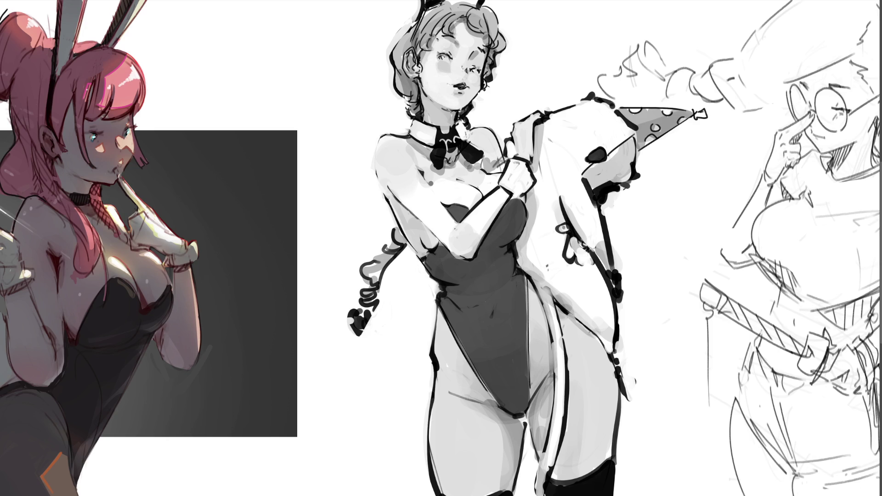
drag(412, 17, 390, 49)
key(ctrl+z)
key(ctrl+z)
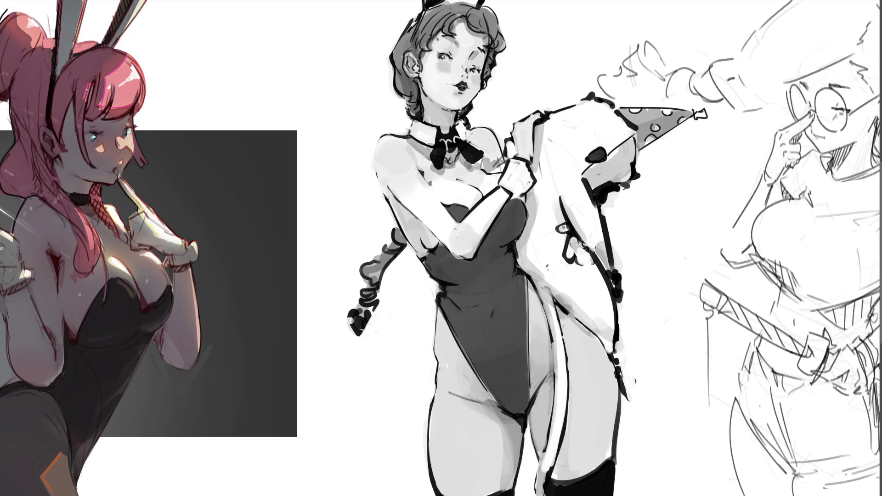
Step: Enlarge the wrist cuff button and shade the face and hair darker grey, undoing the neck and chest strokes
drag(527, 182, 527, 184)
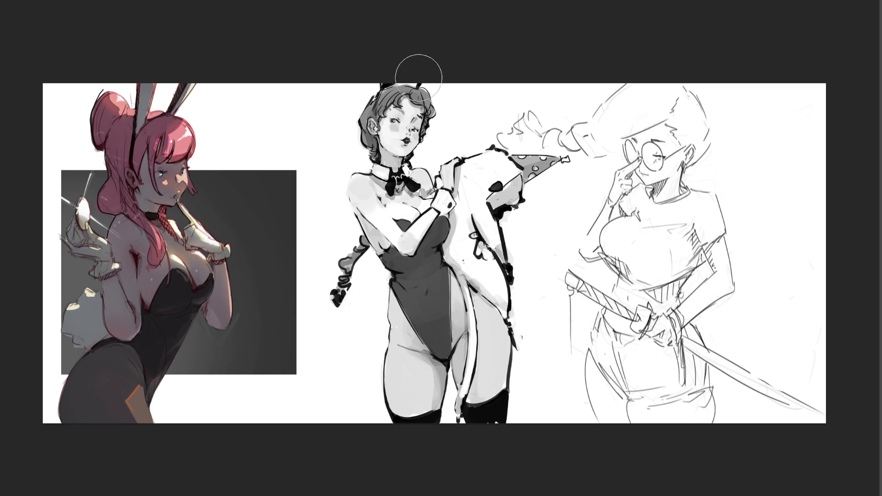
mouse_move(420, 107)
mouse_down()
mouse_move(404, 138)
mouse_move(395, 96)
mouse_move(374, 108)
mouse_move(418, 234)
mouse_move(414, 180)
mouse_move(410, 199)
mouse_move(427, 201)
mouse_up()
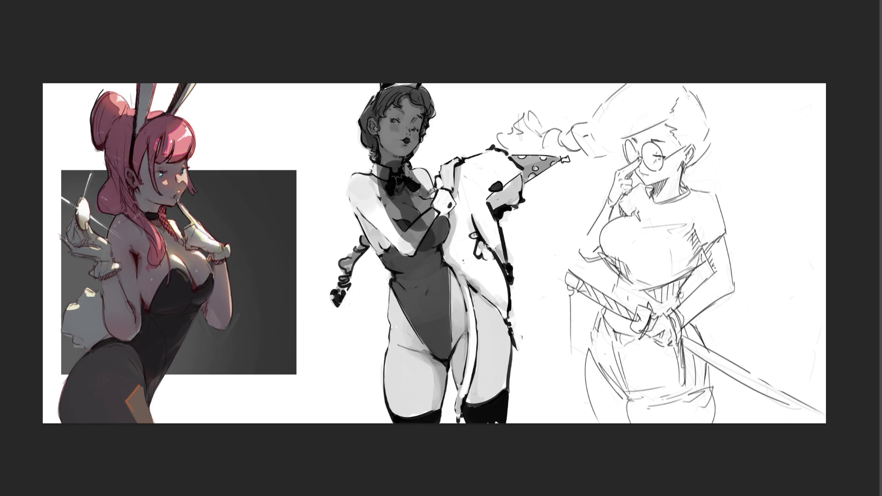
key(ctrl+z)
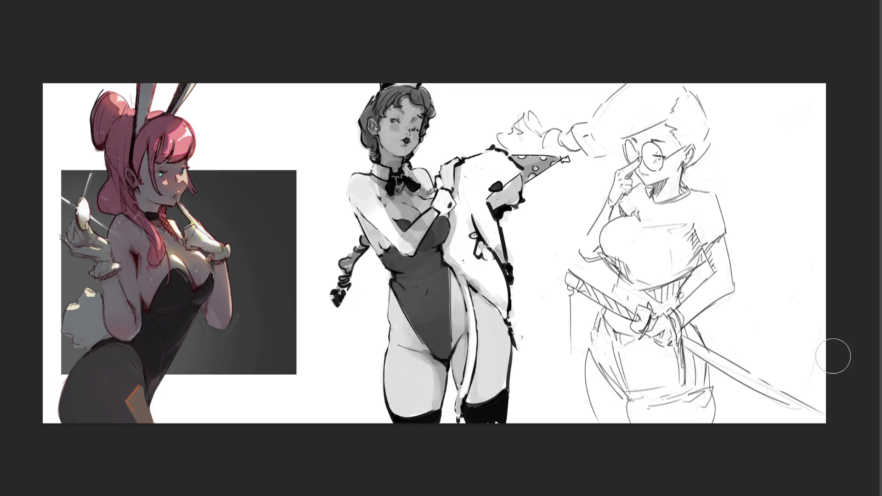
Step: Shade the hair, face, hand and arm beside the plush grey, extending it past the strap to the hip
mouse_move(404, 92)
mouse_down()
mouse_move(381, 152)
mouse_move(368, 133)
mouse_move(368, 146)
mouse_move(374, 156)
mouse_move(422, 110)
mouse_move(416, 151)
mouse_move(369, 201)
mouse_move(413, 271)
mouse_move(427, 177)
mouse_move(416, 184)
mouse_move(413, 257)
mouse_move(443, 216)
mouse_move(440, 198)
mouse_up()
key(bracketright)
key(bracketright)
key(bracketright)
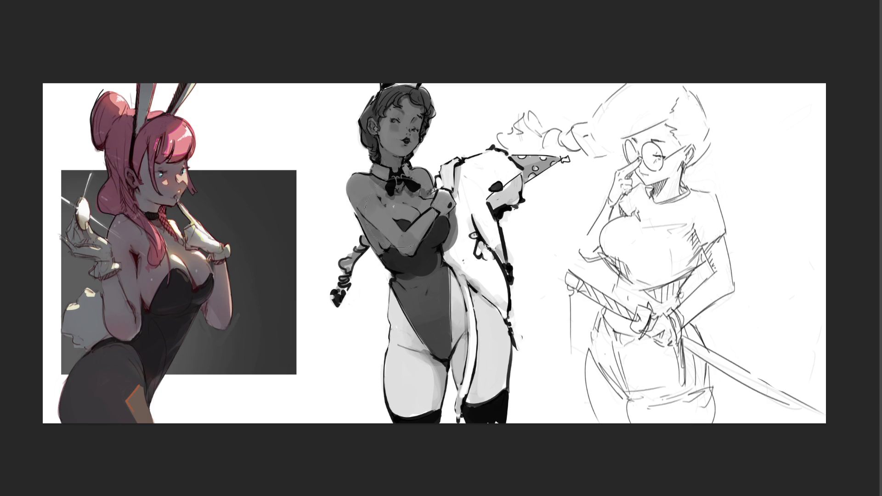
key(bracketleft)
key(bracketleft)
key(bracketleft)
key(bracketleft)
drag(455, 193, 452, 171)
mouse_move(449, 198)
mouse_down()
mouse_move(488, 162)
mouse_move(504, 165)
mouse_move(509, 195)
mouse_move(468, 227)
mouse_up()
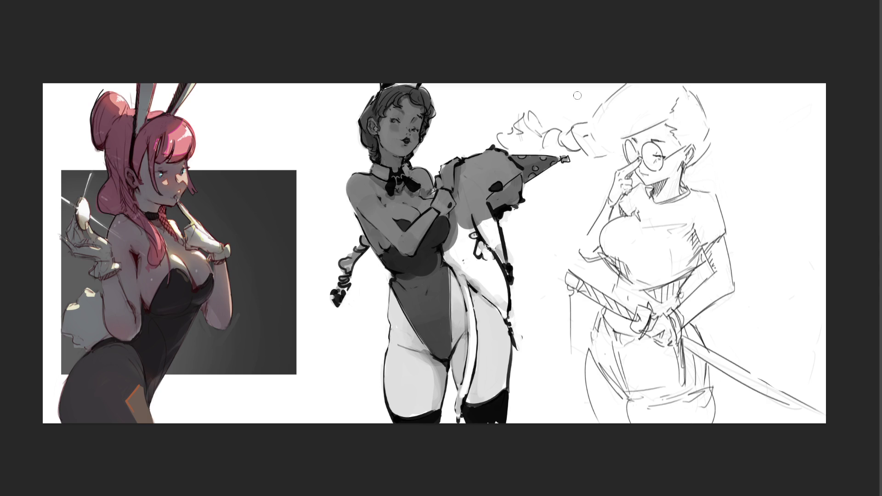
mouse_move(495, 209)
mouse_down()
mouse_move(498, 257)
mouse_move(464, 232)
mouse_move(478, 285)
mouse_move(487, 273)
mouse_move(491, 331)
mouse_move(470, 322)
mouse_move(474, 367)
mouse_move(474, 352)
mouse_move(509, 349)
mouse_move(487, 321)
mouse_move(462, 404)
mouse_move(461, 388)
mouse_up()
Step: Shade the inner left thigh and hip grey, then darken the braid, hair, ear and shoulder edge
mouse_move(438, 358)
mouse_down()
mouse_move(417, 420)
mouse_move(396, 362)
mouse_move(392, 404)
mouse_move(389, 370)
mouse_up()
mouse_move(412, 282)
mouse_down()
mouse_move(400, 292)
mouse_move(403, 343)
mouse_move(411, 317)
mouse_move(396, 359)
mouse_move(396, 291)
mouse_move(418, 264)
mouse_move(431, 321)
mouse_move(437, 295)
mouse_up()
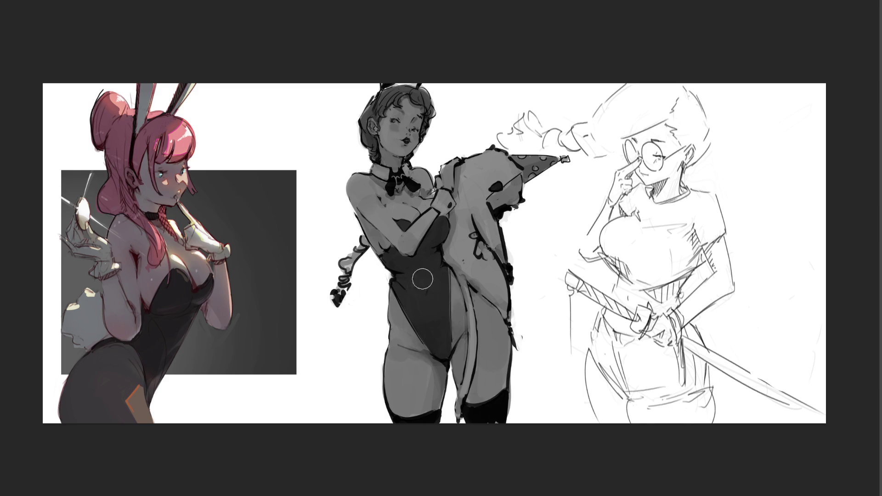
mouse_move(364, 241)
mouse_down()
mouse_move(340, 267)
mouse_move(344, 296)
mouse_move(355, 269)
mouse_up()
drag(367, 111, 367, 111)
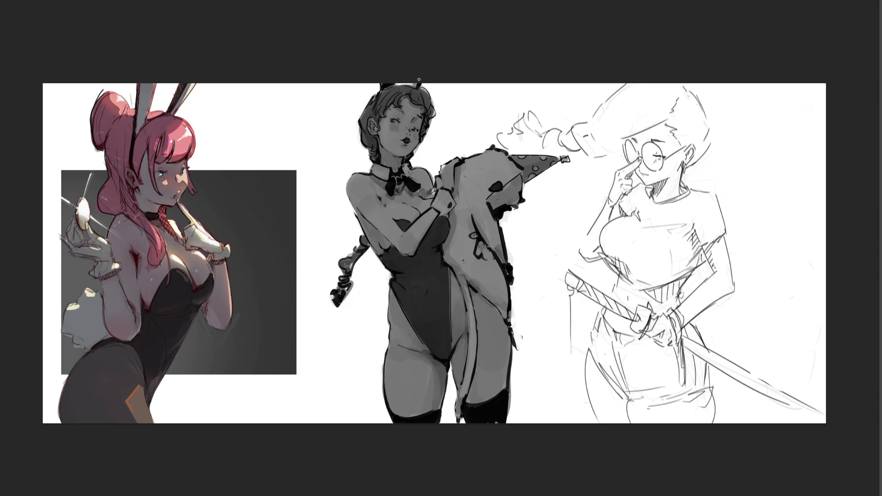
mouse_move(422, 89)
mouse_down()
mouse_move(435, 115)
mouse_move(426, 116)
mouse_up()
drag(444, 171, 444, 171)
Step: Paint a soft light highlight across the top of the plush
key(bracketright)
key(bracketright)
key(bracketright)
key(bracketleft)
key(bracketleft)
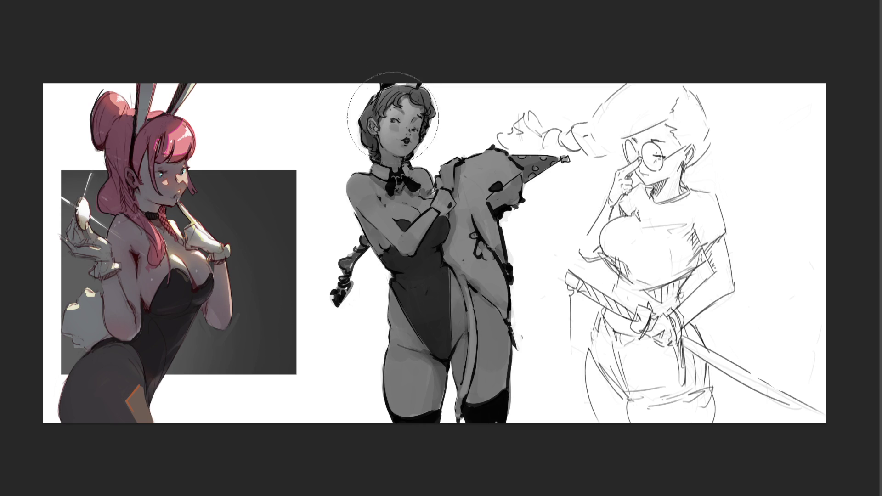
drag(477, 170, 495, 184)
Step: With a smaller soft brush, highlight the middle figure's left shoulder and arm
key(bracketleft)
key(bracketleft)
key(bracketleft)
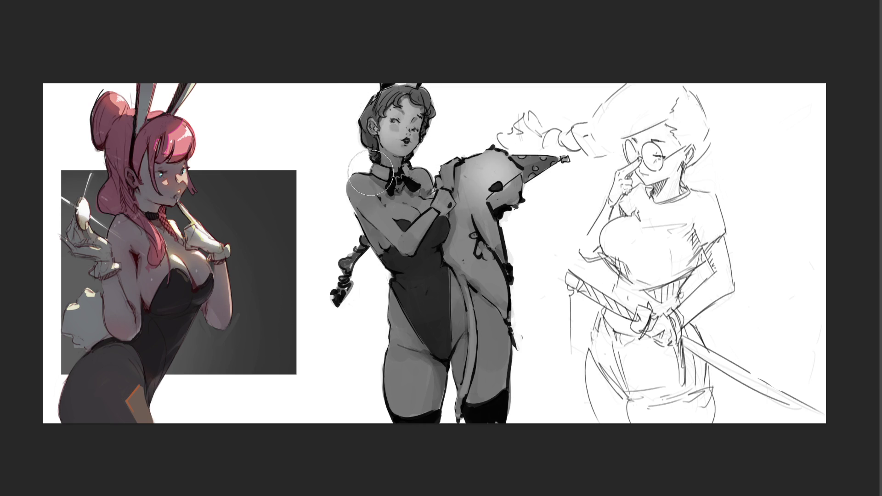
key(bracketleft)
key(bracketleft)
mouse_move(354, 172)
mouse_down()
mouse_move(381, 225)
mouse_move(427, 216)
mouse_move(399, 209)
mouse_move(423, 214)
mouse_move(420, 177)
mouse_move(411, 177)
mouse_move(421, 184)
mouse_up()
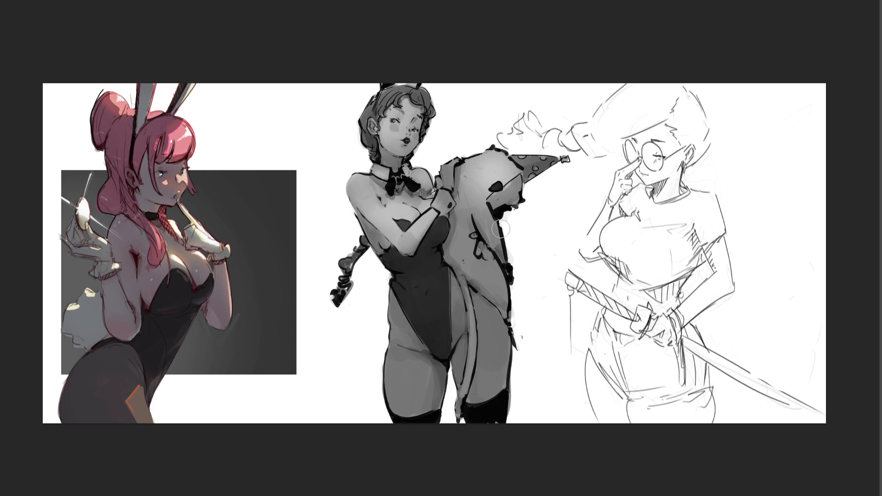
key(bracketright)
key(bracketright)
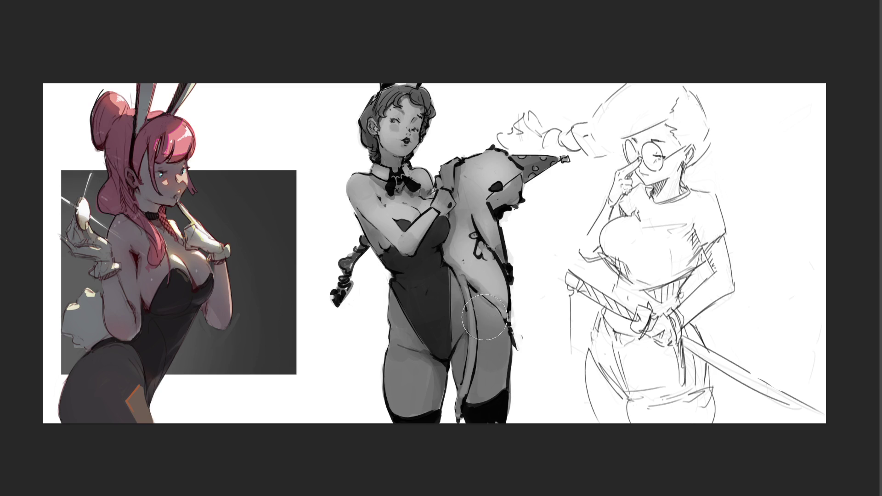
key(bracketright)
key(bracketright)
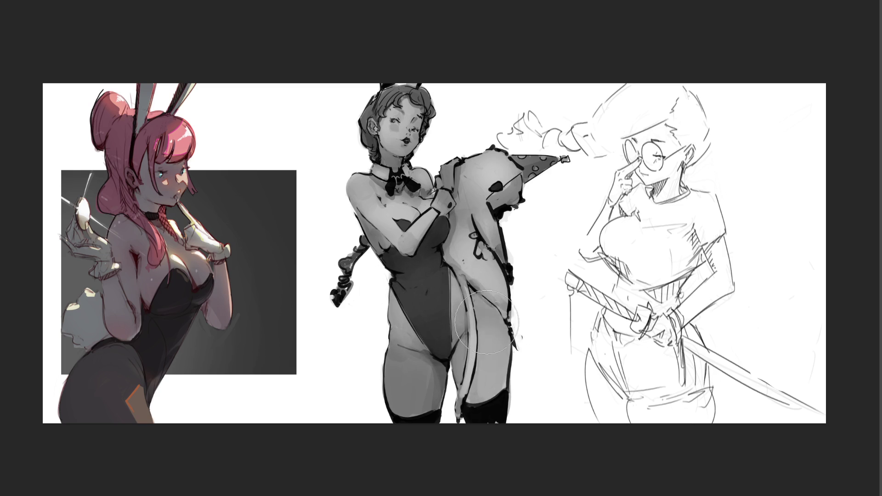
key(bracketleft)
key(bracketleft)
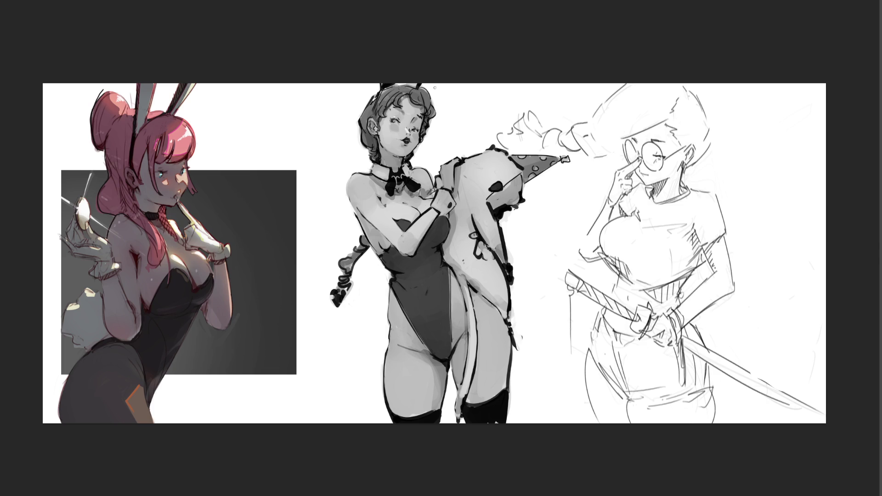
Step: Add white highlights to the wrist cuff, shoulder edge, under-eye, hair top and both thighs, undoing the cheek strokes
drag(434, 202, 452, 209)
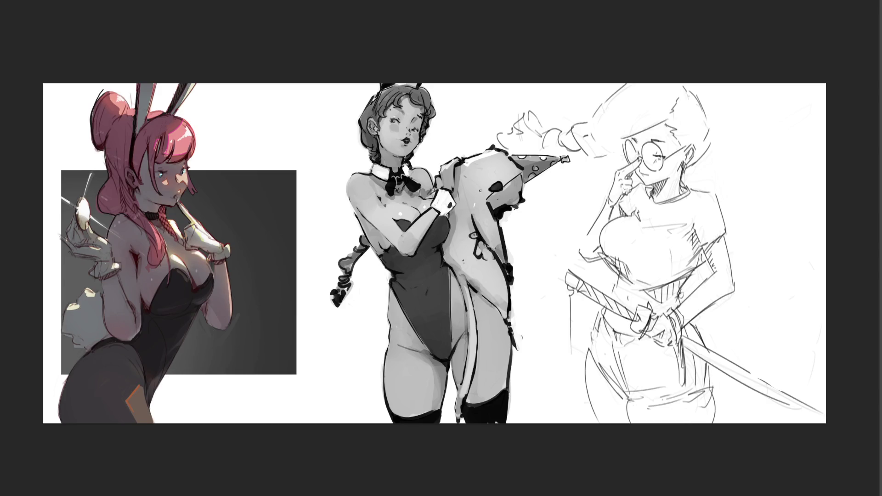
drag(352, 176, 364, 177)
drag(388, 125, 391, 124)
drag(399, 88, 386, 91)
mouse_move(406, 131)
mouse_down()
mouse_move(392, 125)
mouse_move(407, 133)
mouse_move(388, 140)
mouse_up()
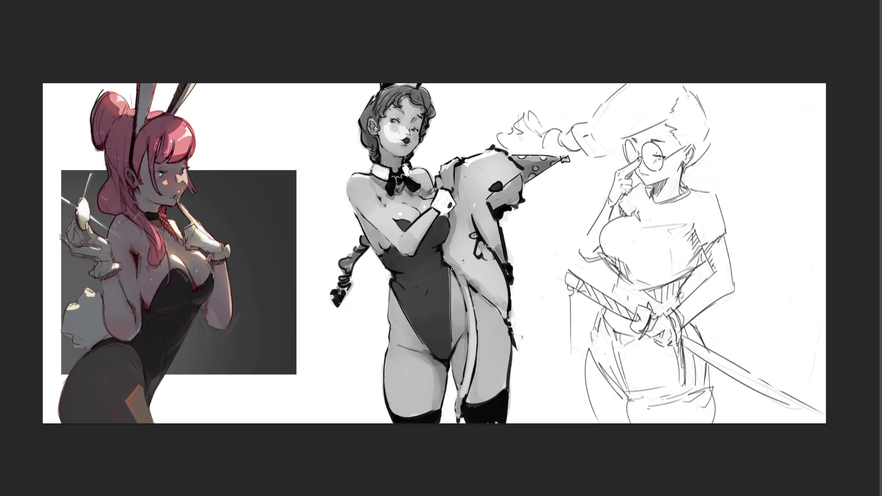
key(ctrl+z)
key(ctrl+z)
drag(414, 378, 413, 389)
drag(490, 355, 488, 375)
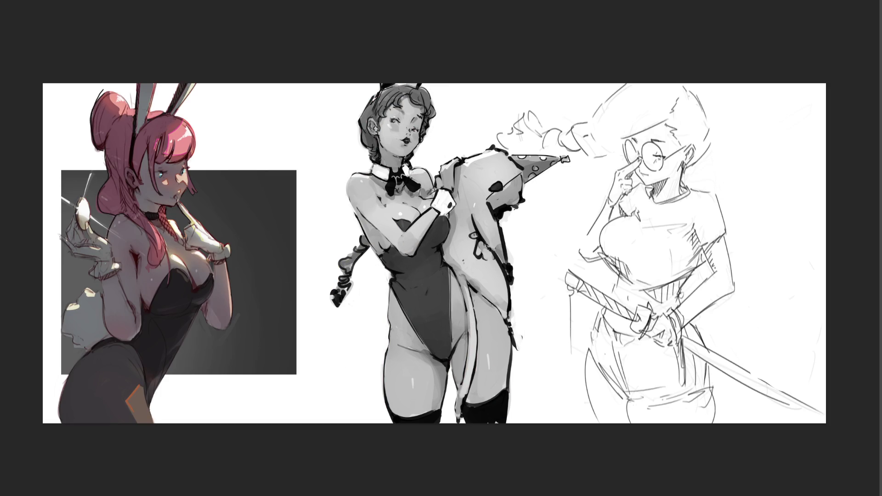
key(ctrl+t)
Step: Shift the right pencil sketch slightly right, enlarge it a little, and commit the transform
drag(669, 274, 693, 271)
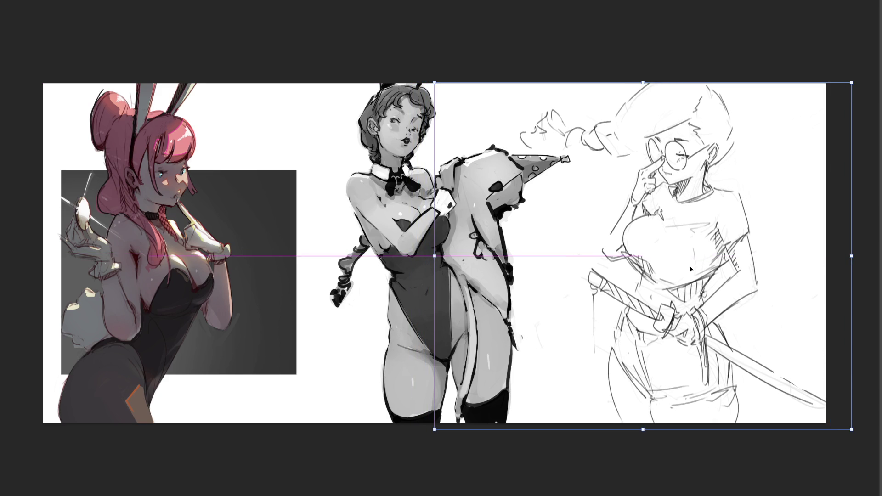
key(Return)
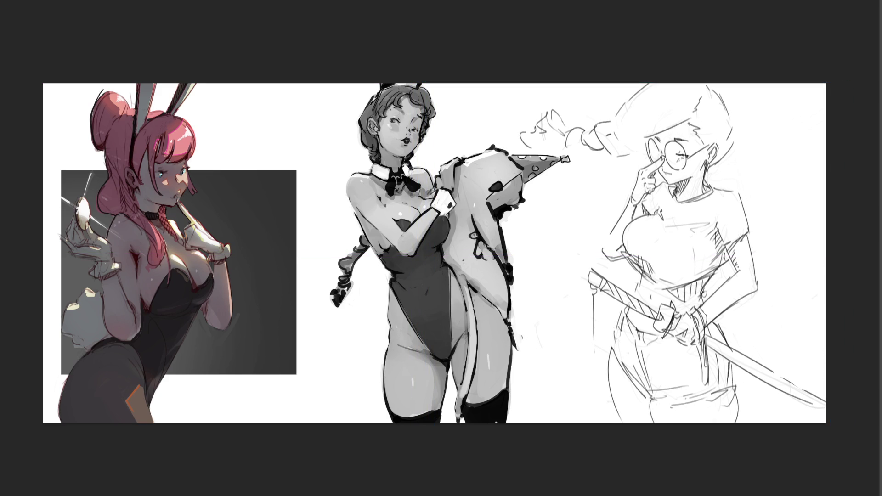